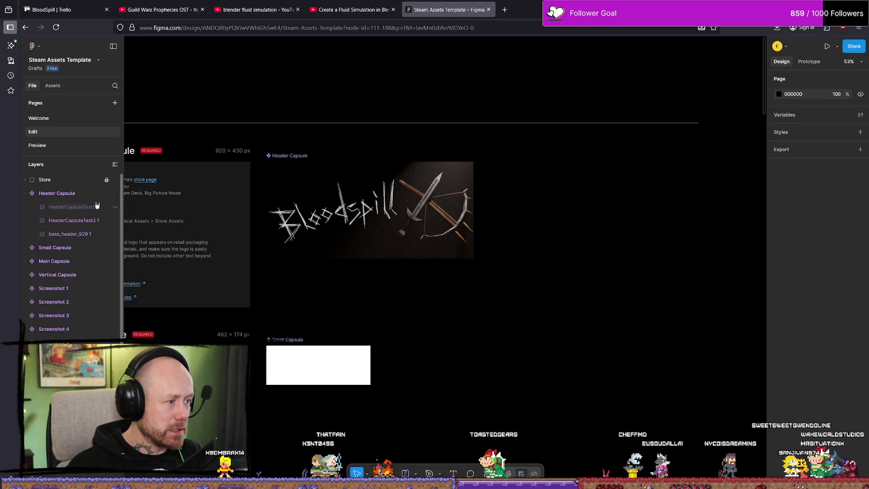
Step: Toggle the bloody HeaderCapsuleTest5 on and off to compare it with the plain header
{"action": "left_click", "coordinate": [116, 208]}
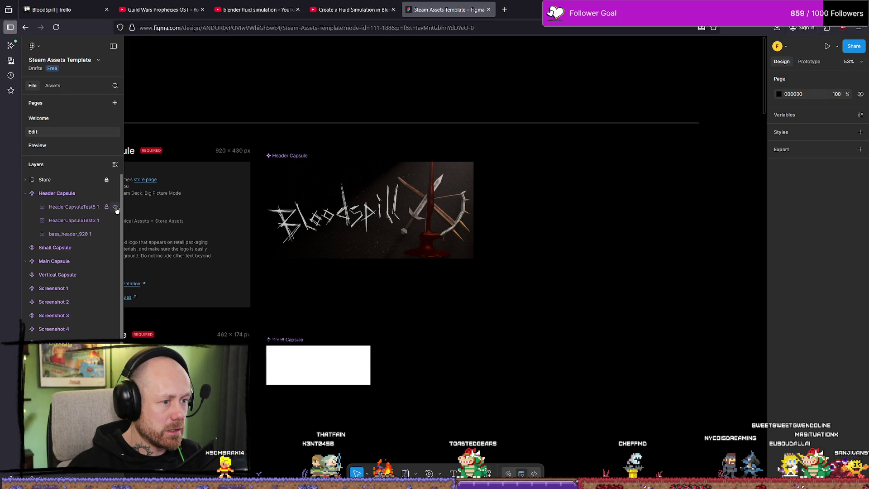
{"action": "left_click", "coordinate": [116, 209]}
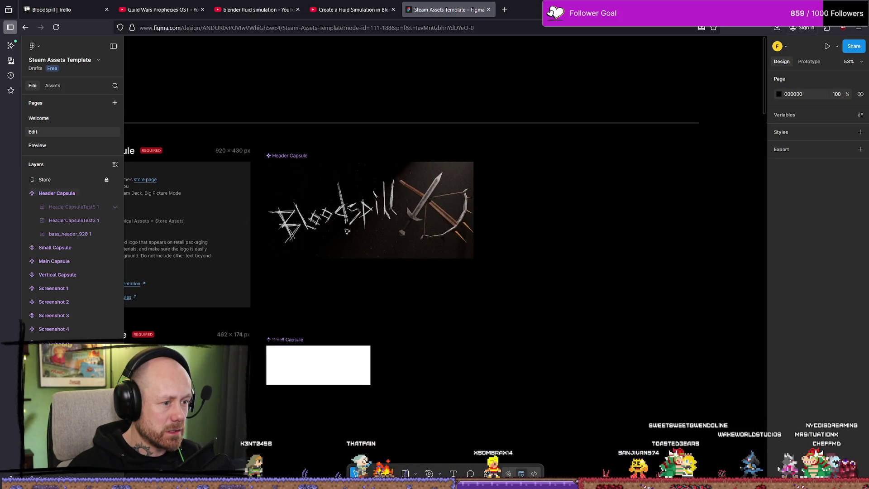
{"action": "scroll", "coordinate": [408, 231], "scroll_direction": "down", "scroll_amount": 5, "text": "ctrl"}
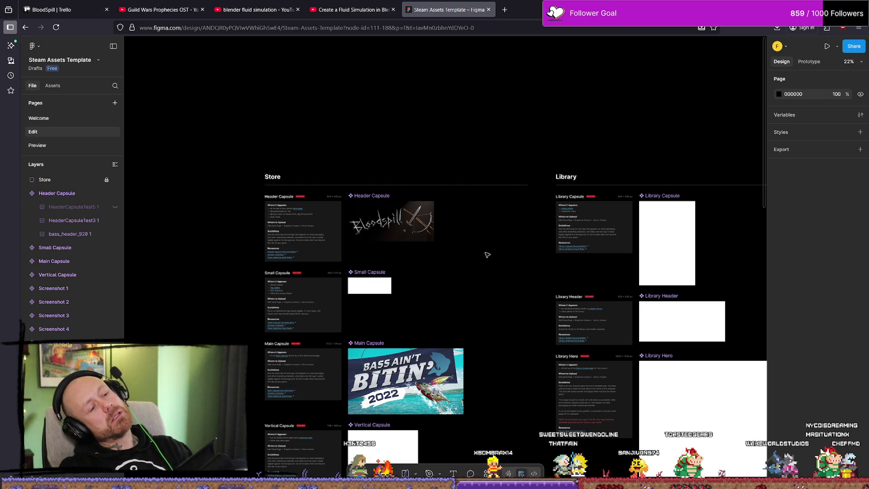
{"action": "scroll", "coordinate": [430, 252], "scroll_direction": "up", "scroll_amount": 3, "text": "ctrl"}
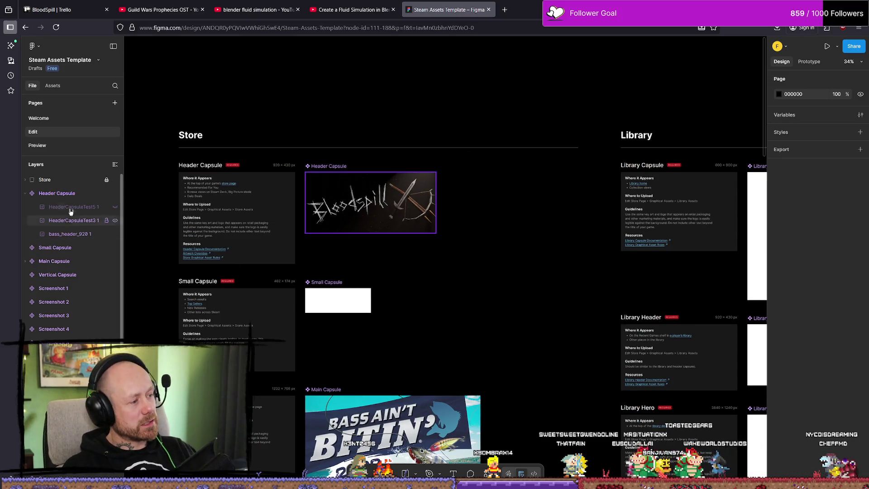
Step: Bring up the Preview page with the Steam store mockups, then switch to Blender
{"action": "left_click", "coordinate": [37, 145]}
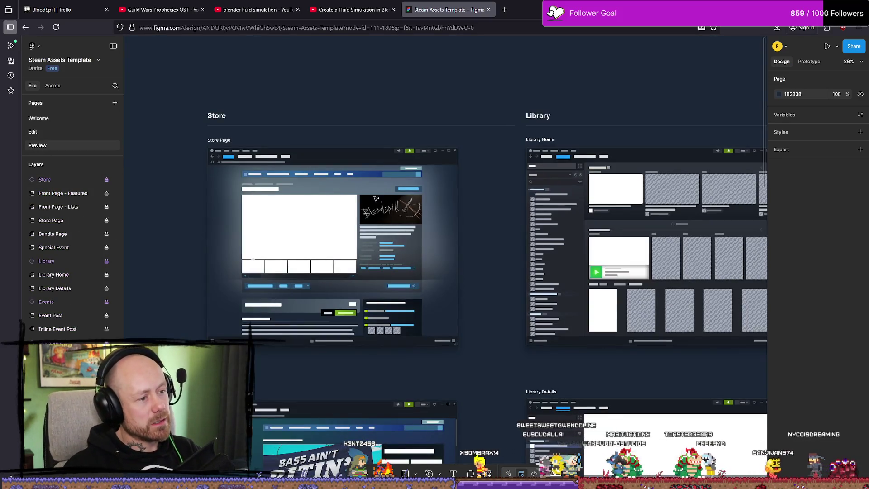
{"action": "scroll", "coordinate": [368, 196], "scroll_direction": "up", "scroll_amount": 2, "text": "ctrl"}
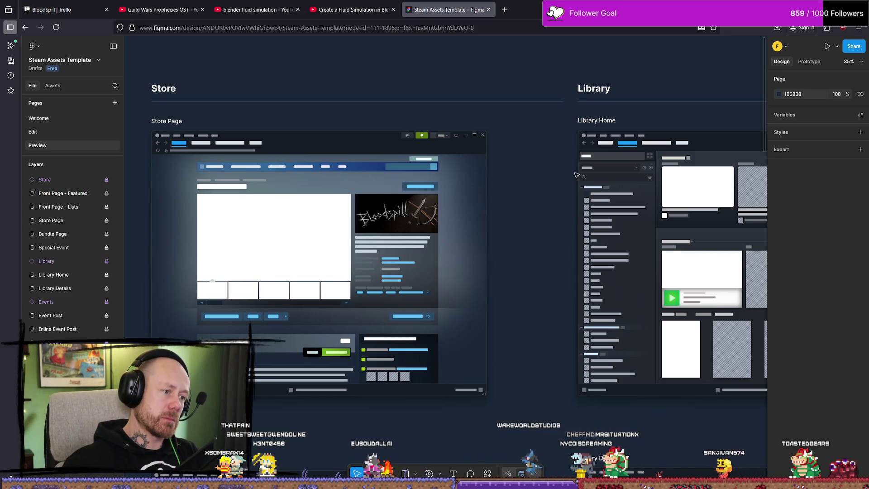
{"action": "key", "text": "alt+Tab"}
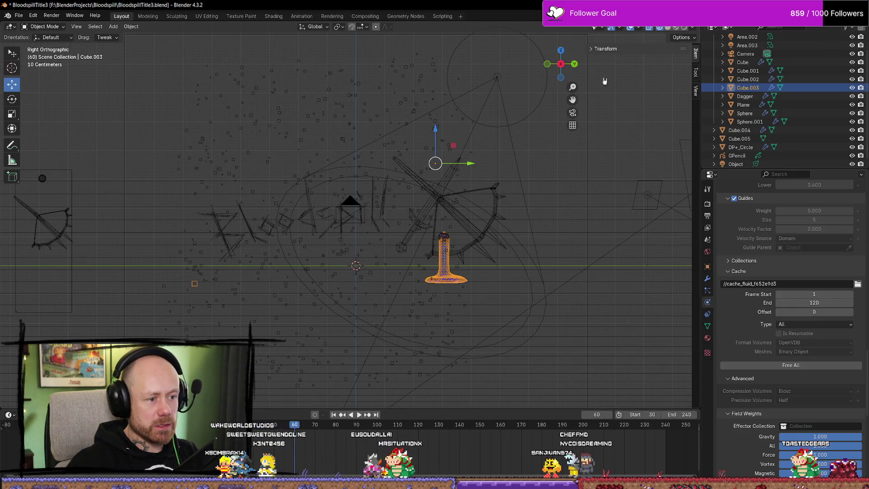
Step: View the logo scene in Rendered shading from a perspective angle
{"action": "left_click", "coordinate": [678, 28]}
{"action": "mouse_move", "coordinate": [458, 248]}
{"action": "middle_mouse_down"}
{"action": "mouse_move", "coordinate": [476, 275]}
{"action": "mouse_move", "coordinate": [558, 268]}
{"action": "mouse_move", "coordinate": [575, 285]}
{"action": "mouse_move", "coordinate": [534, 276]}
{"action": "middle_mouse_up"}
{"action": "scroll", "coordinate": [481, 261], "scroll_direction": "up", "scroll_amount": 5}
Step: Play the blood fluid animation, stop at frame 98, and render a test still
{"action": "key", "text": "space"}
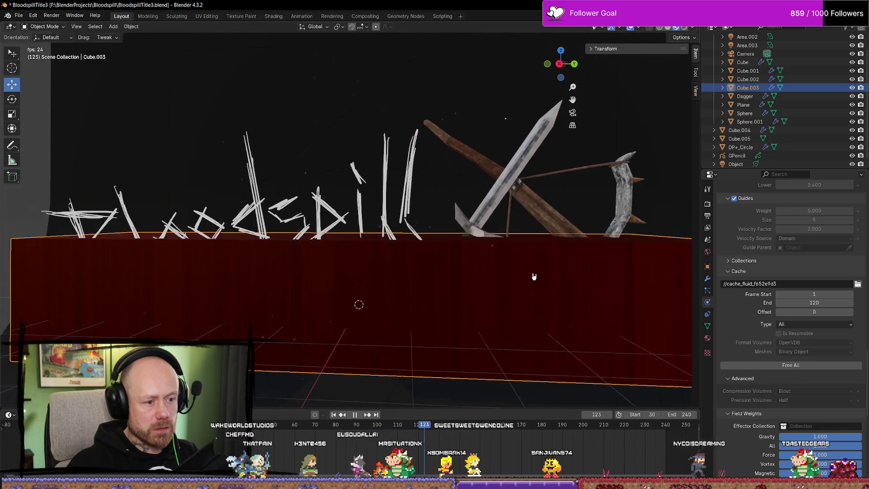
{"action": "left_click", "coordinate": [309, 433]}
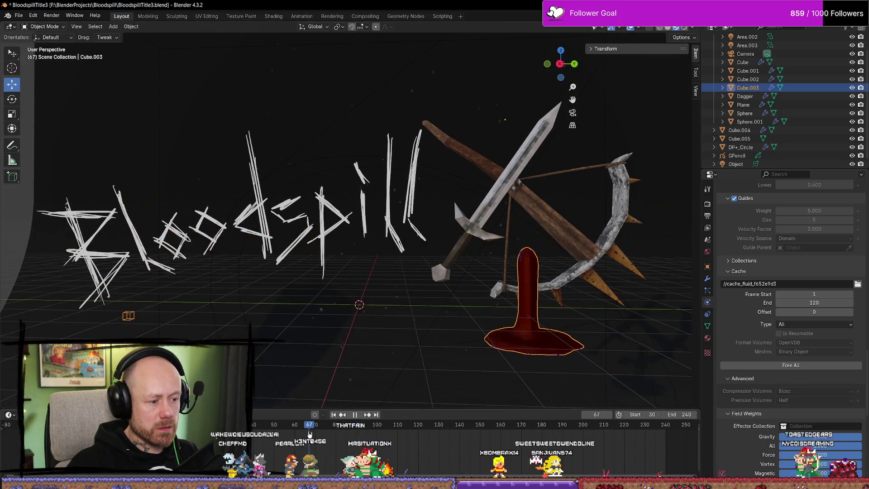
{"action": "key", "text": "space"}
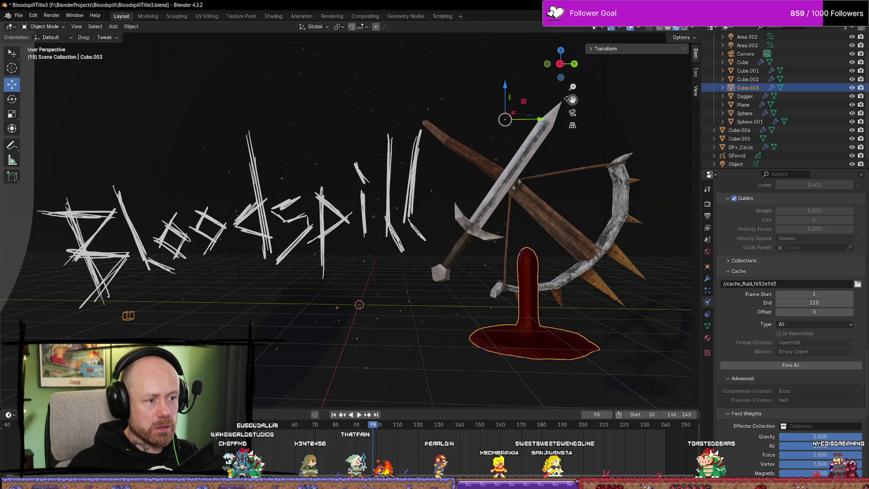
{"action": "key", "text": "F12"}
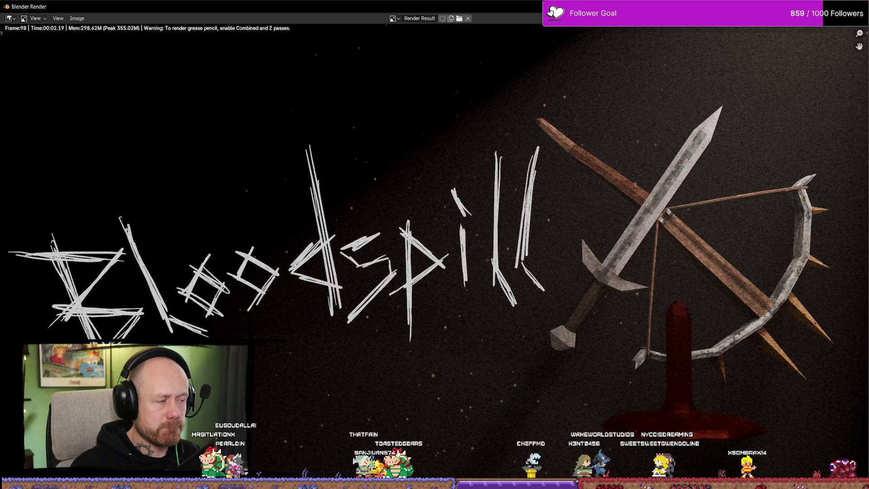
{"action": "key", "text": "Escape"}
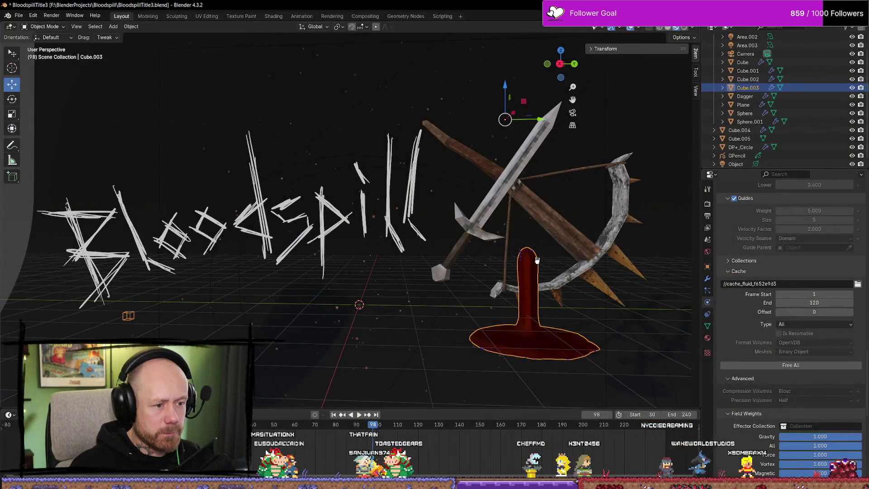
Step: Select the Sphere.001 inflow object and show the scene in wireframe
{"action": "left_click", "coordinate": [537, 260]}
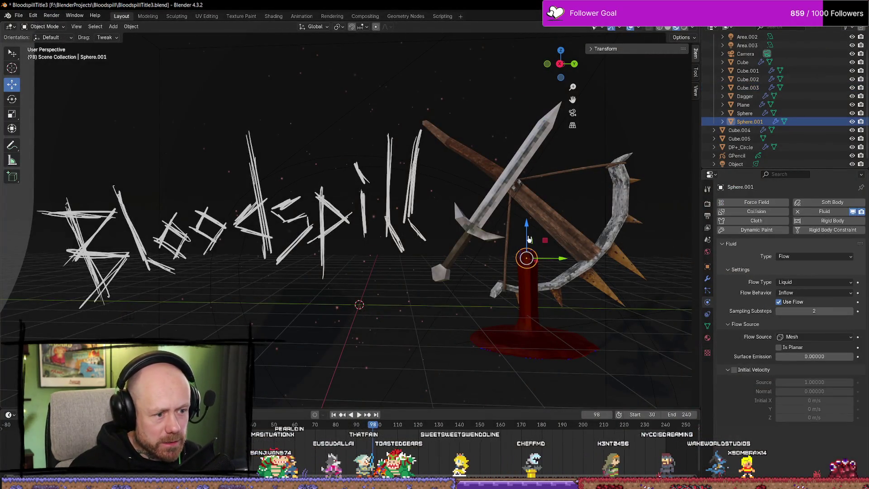
{"action": "mouse_move", "coordinate": [529, 239]}
{"action": "middle_mouse_down"}
{"action": "mouse_move", "coordinate": [598, 293]}
{"action": "mouse_move", "coordinate": [582, 295]}
{"action": "middle_mouse_up"}
{"action": "key", "text": "z"}
{"action": "left_click", "coordinate": [519, 281]}
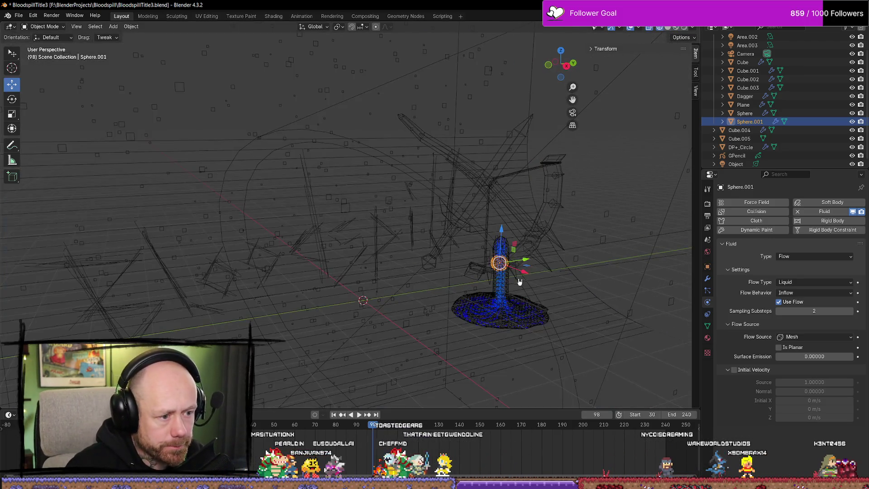
Step: Nudge Sphere.001 sideways along X and about 0.074 units down along Z
{"action": "left_click_drag", "start_coordinate": [501, 237], "coordinate": [501, 238]}
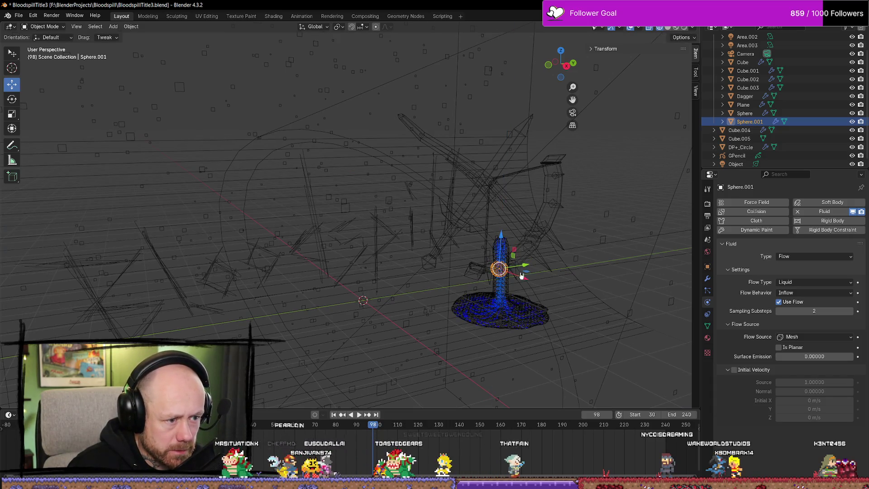
{"action": "left_click_drag", "start_coordinate": [523, 276], "coordinate": [517, 275]}
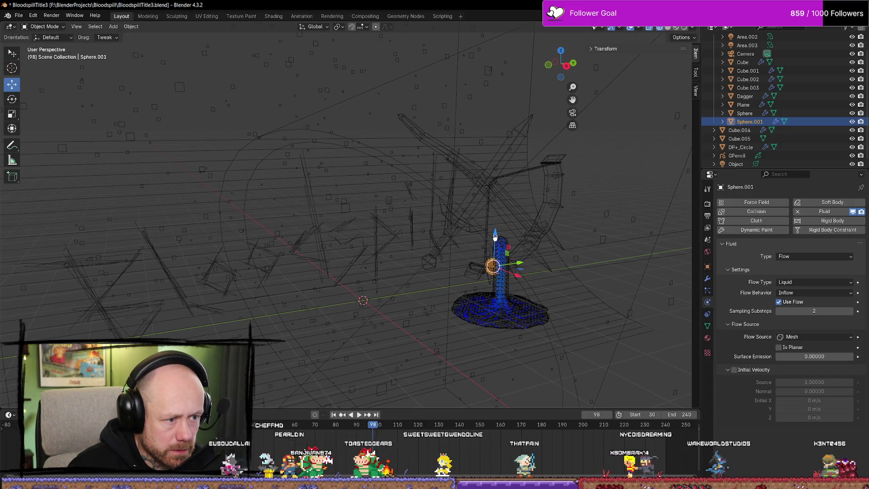
{"action": "left_click_drag", "start_coordinate": [496, 236], "coordinate": [507, 271]}
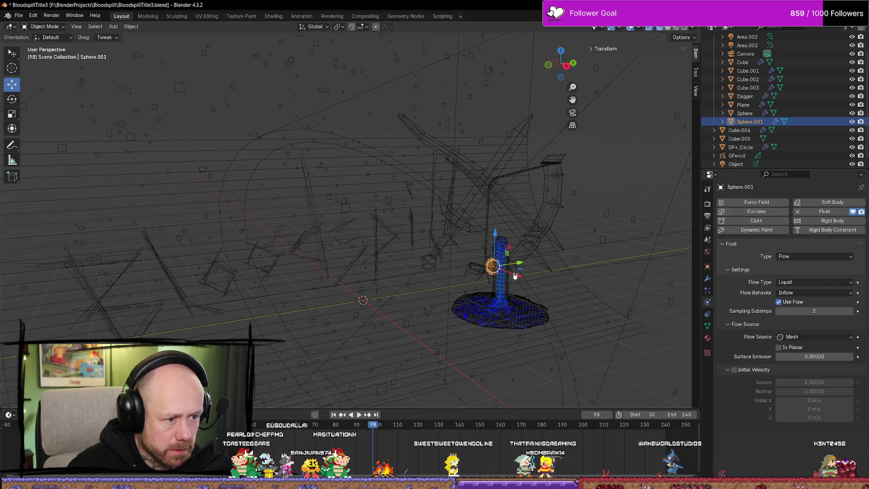
{"action": "middle_click_drag", "start_coordinate": [515, 276], "coordinate": [565, 312]}
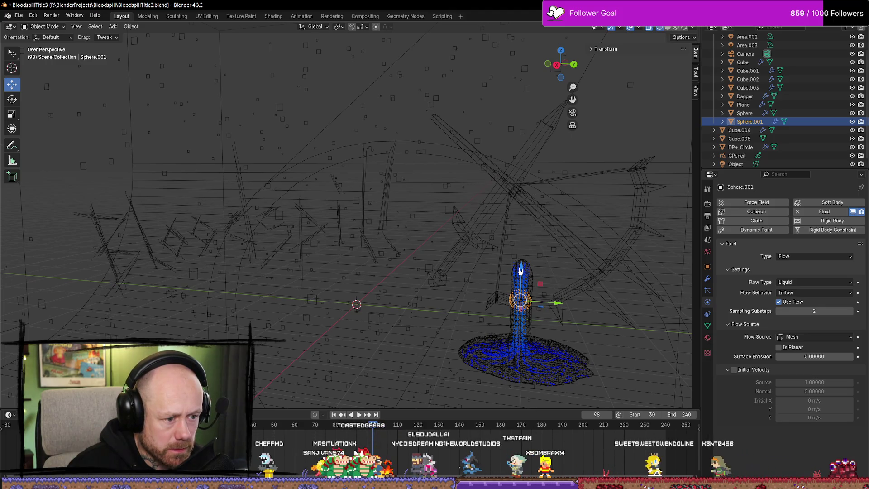
{"action": "scroll", "coordinate": [525, 271], "scroll_direction": "down", "scroll_amount": 3}
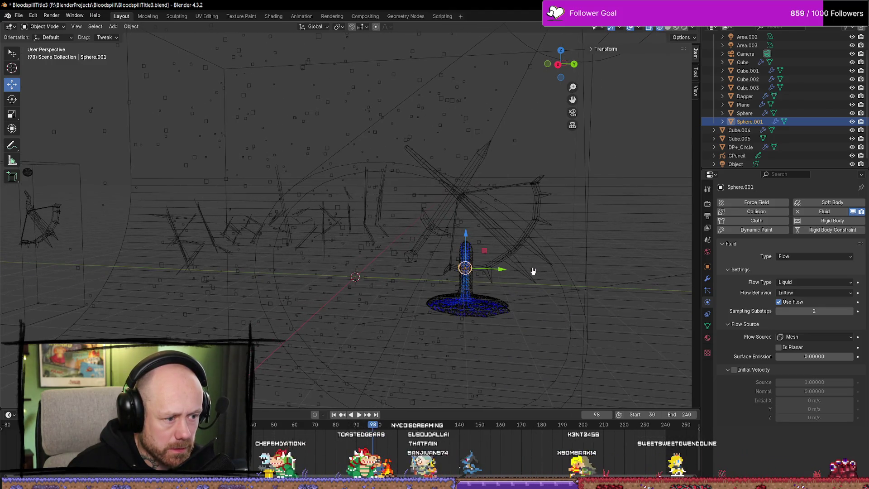
{"action": "scroll", "coordinate": [510, 268], "scroll_direction": "up", "scroll_amount": 1}
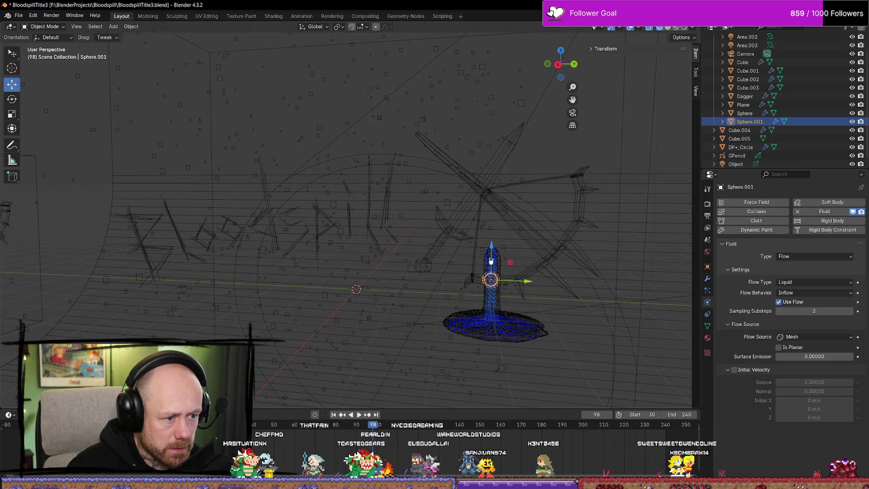
{"action": "left_click_drag", "start_coordinate": [494, 249], "coordinate": [496, 282]}
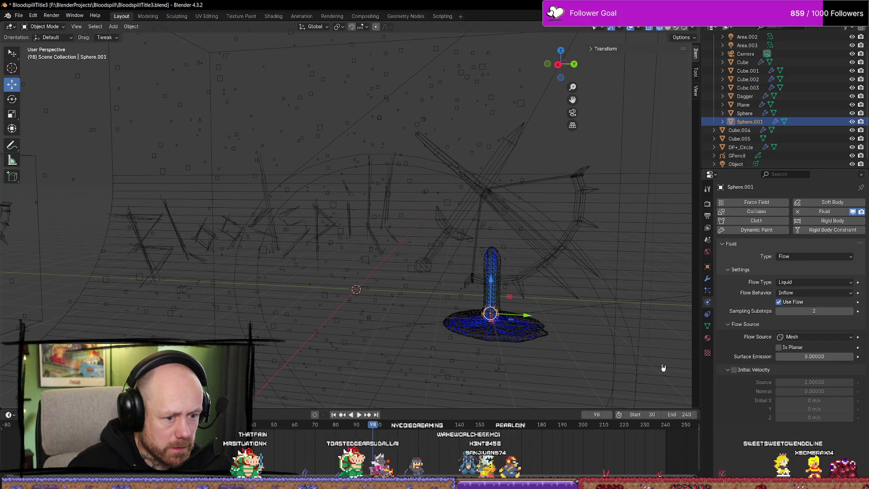
Step: Check Sphere.001's Fluid Flow physics and particle settings
{"action": "left_click", "coordinate": [707, 339]}
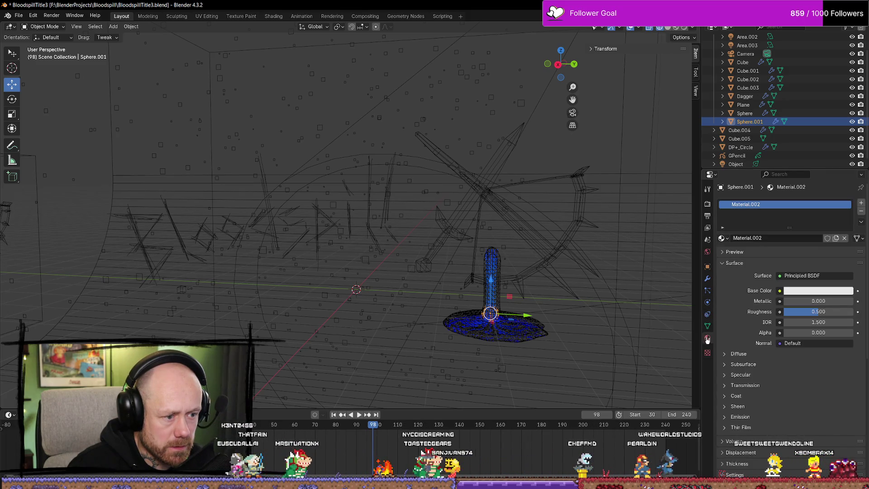
{"action": "left_click", "coordinate": [709, 302]}
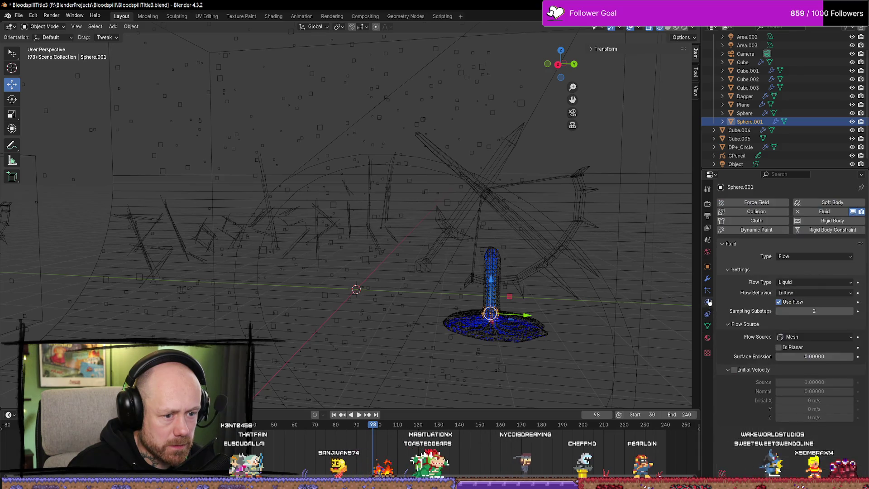
{"action": "left_click", "coordinate": [708, 291]}
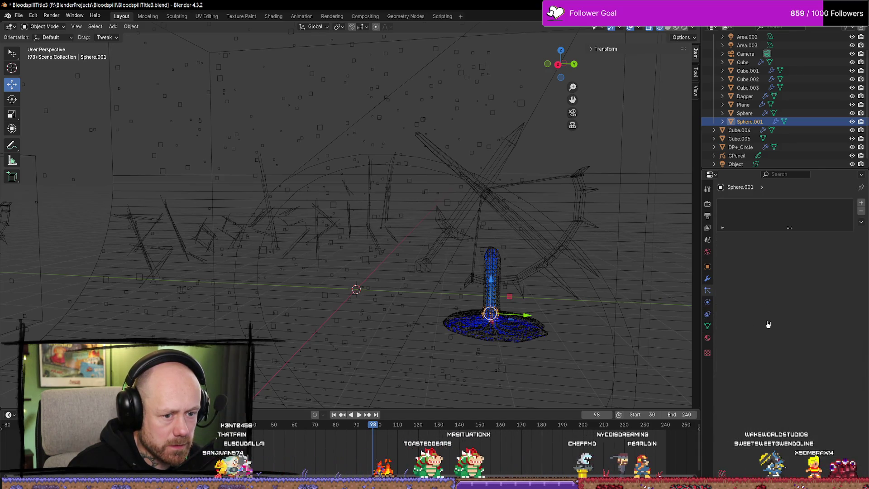
{"action": "left_click", "coordinate": [708, 304]}
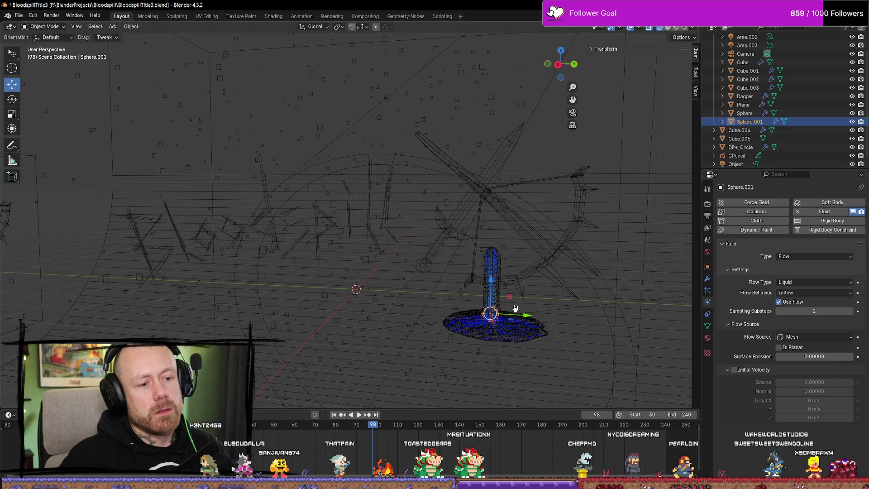
Step: On domain Cube.003, free the old fluid cache and start Bake All
{"action": "left_click", "coordinate": [519, 343]}
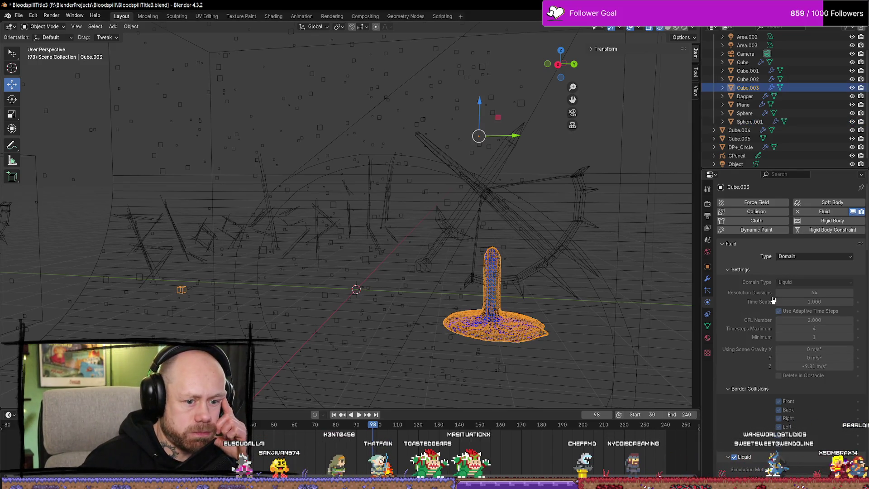
{"action": "scroll", "coordinate": [755, 310], "scroll_direction": "down", "scroll_amount": 20}
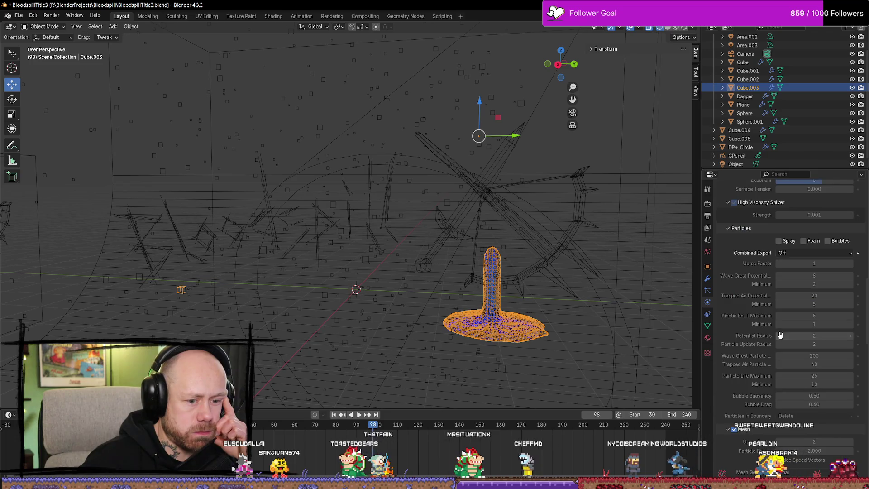
{"action": "scroll", "coordinate": [776, 335], "scroll_direction": "down", "scroll_amount": 8}
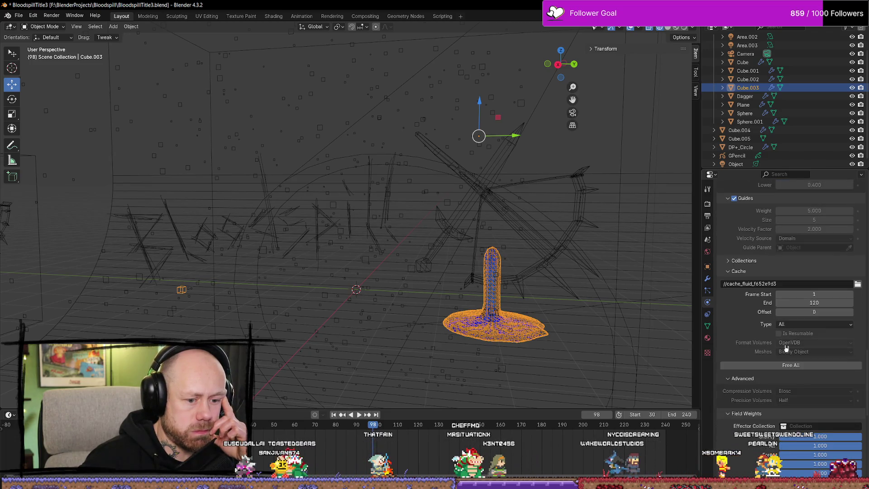
{"action": "left_click", "coordinate": [799, 369]}
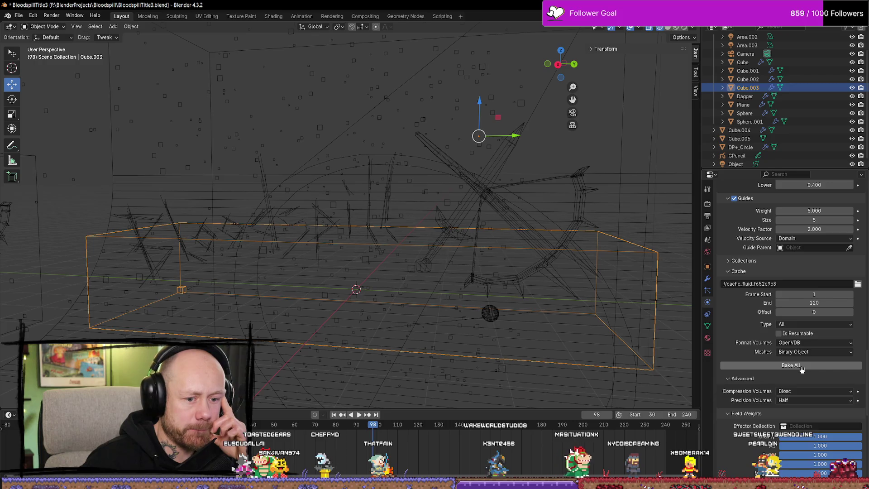
{"action": "left_click", "coordinate": [800, 366]}
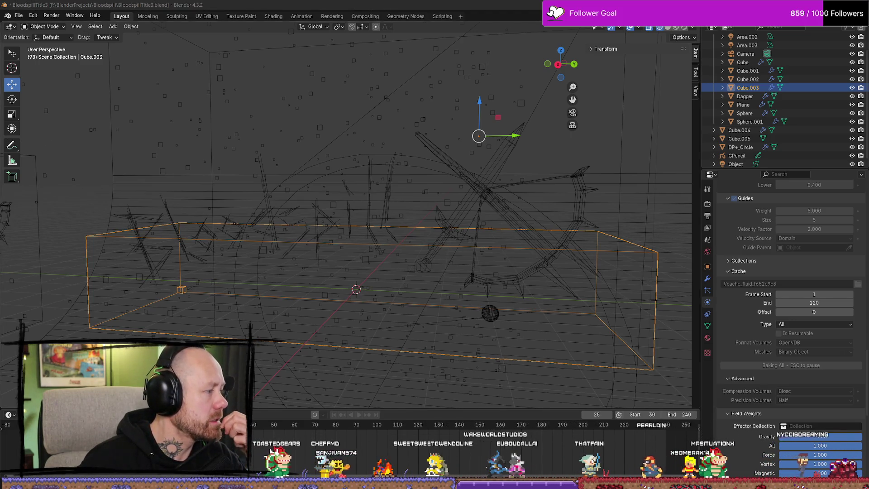
{"action": "key", "text": "alt+Tab"}
Step: Play the 'Prepare to Vibe' Dark Souls music video, skip ahead, and return to Blender
{"action": "left_click", "coordinate": [154, 9]}
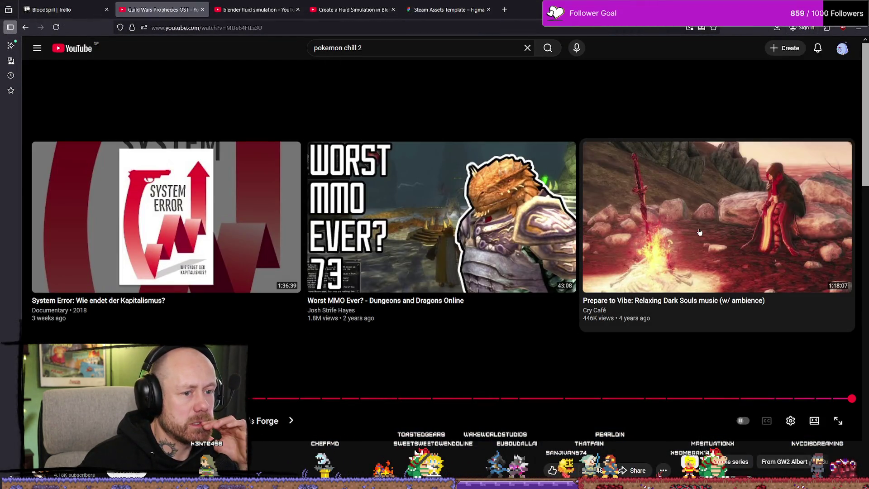
{"action": "left_click", "coordinate": [405, 149]}
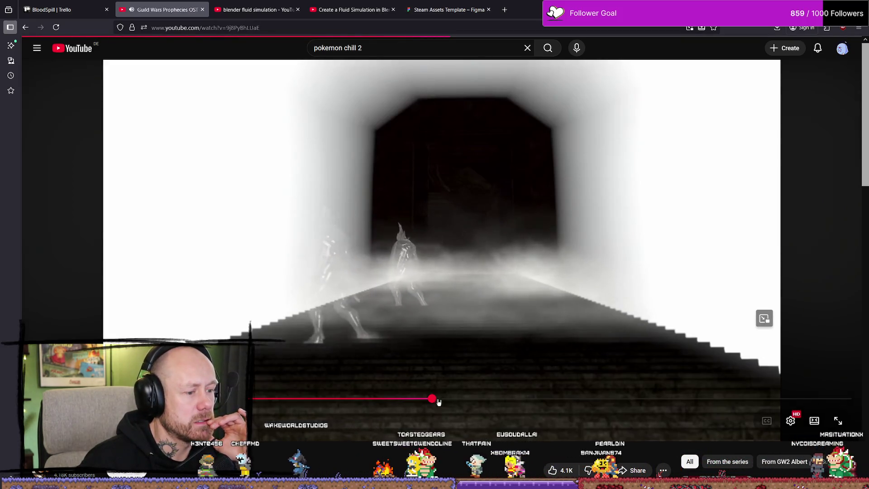
{"action": "left_click", "coordinate": [318, 402]}
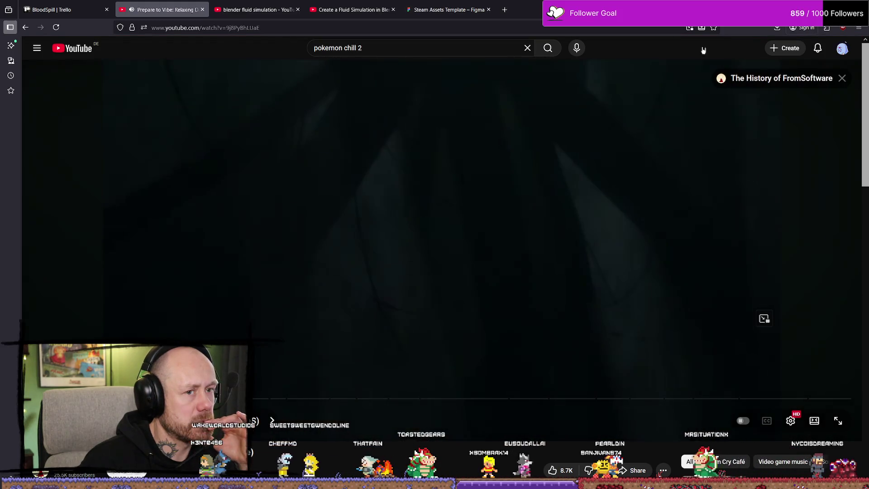
{"action": "key", "text": "alt+Tab"}
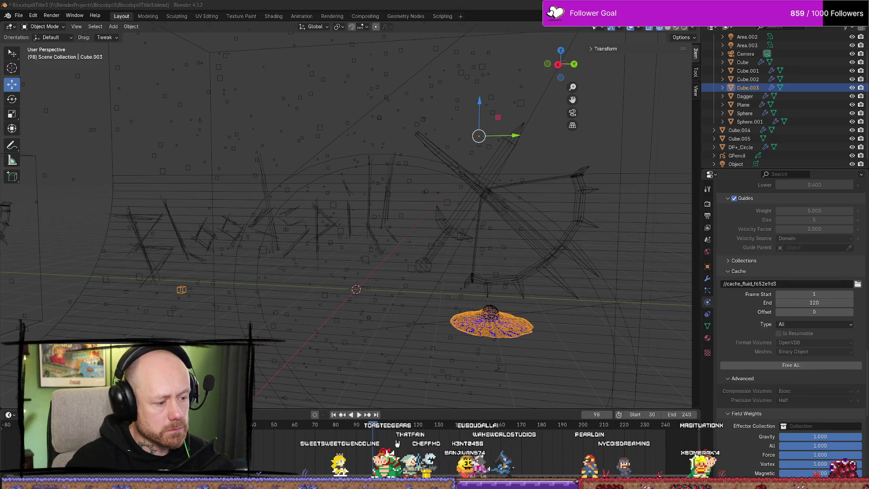
Step: Play the rebaked blood simulation once Bake All finishes
{"action": "key", "text": "space"}
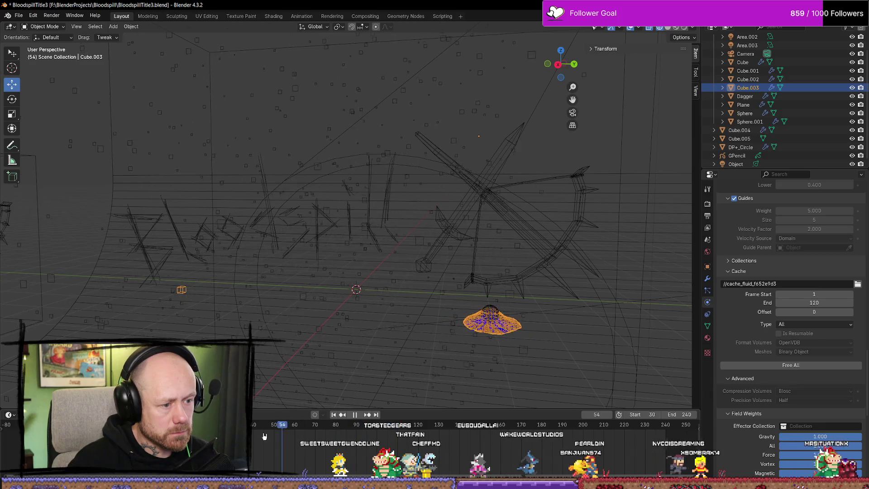
Step: Scrub back through earlier frames and stop playback at frame 94
{"action": "left_click", "coordinate": [318, 436]}
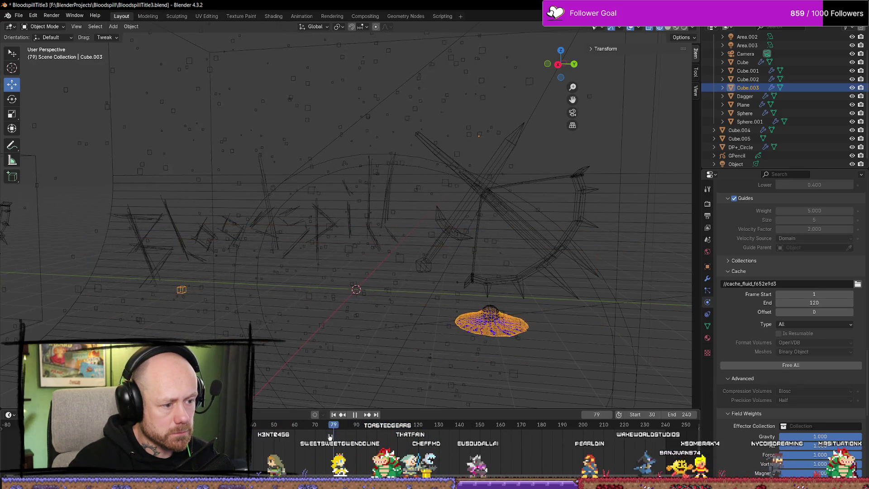
{"action": "left_click_drag", "start_coordinate": [318, 436], "coordinate": [272, 436]}
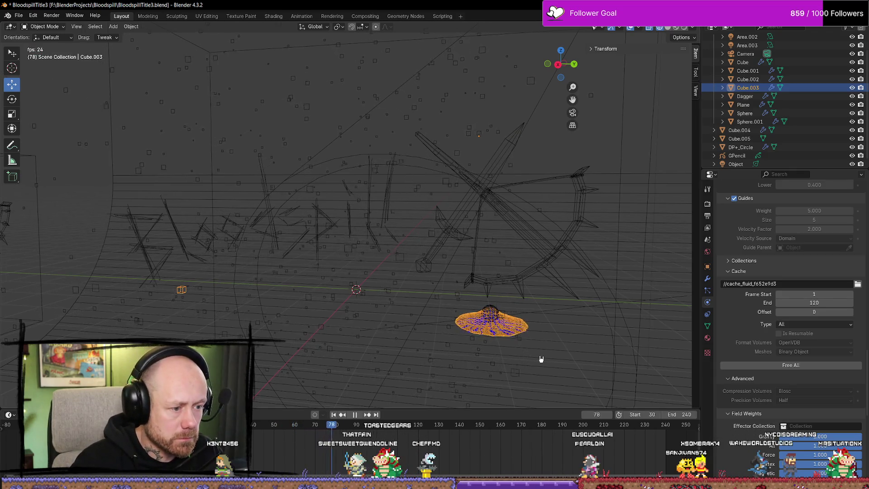
{"action": "key", "text": "space"}
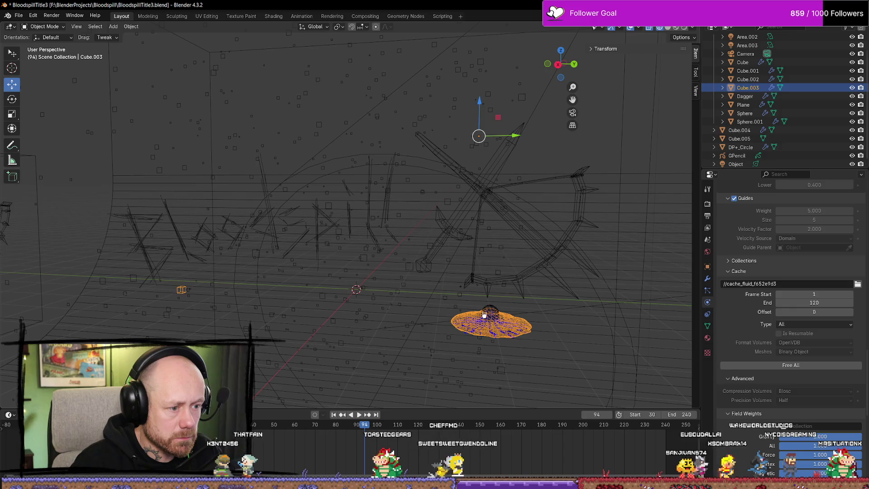
Step: Enter and leave Edit Mode on the ground plane beneath the blood pool
{"action": "left_click", "coordinate": [496, 307]}
{"action": "key", "text": "Tab"}
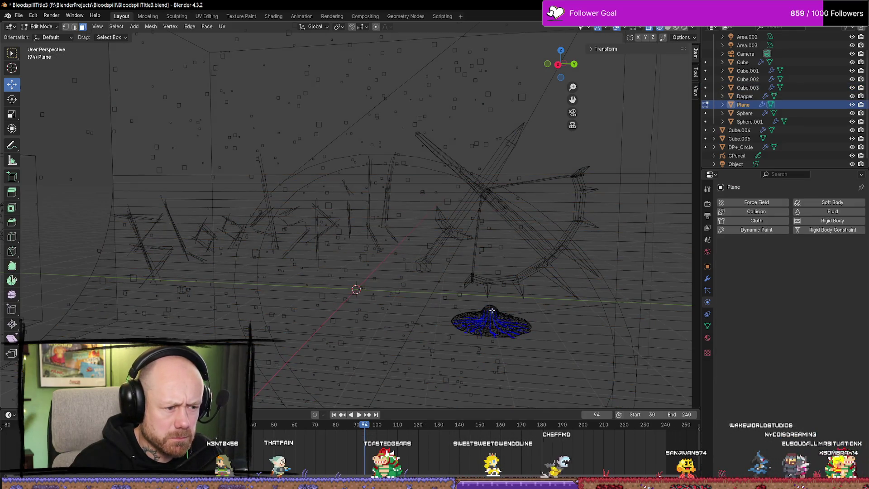
{"action": "middle_click_drag", "start_coordinate": [492, 311], "coordinate": [500, 310]}
{"action": "key", "text": "Tab"}
Step: Raise the Sphere.001 flow sphere slightly
{"action": "left_click", "coordinate": [493, 316]}
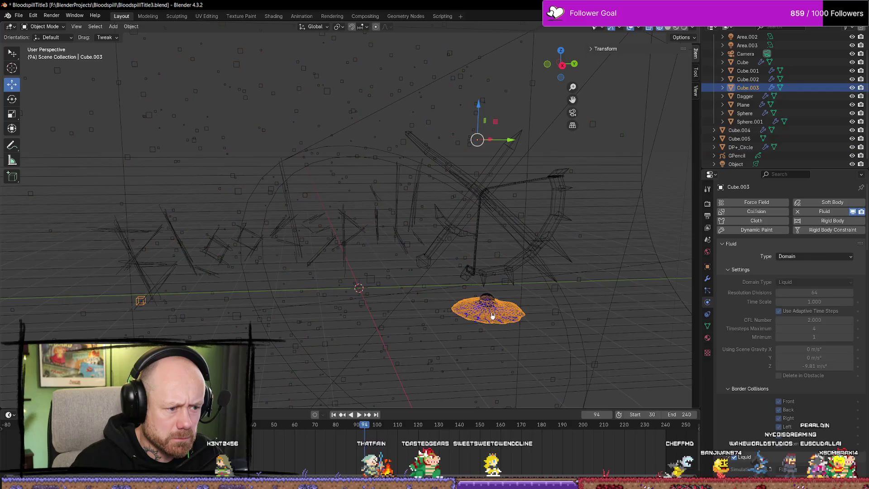
{"action": "left_click", "coordinate": [487, 300]}
{"action": "left_click_drag", "start_coordinate": [492, 274], "coordinate": [490, 257]}
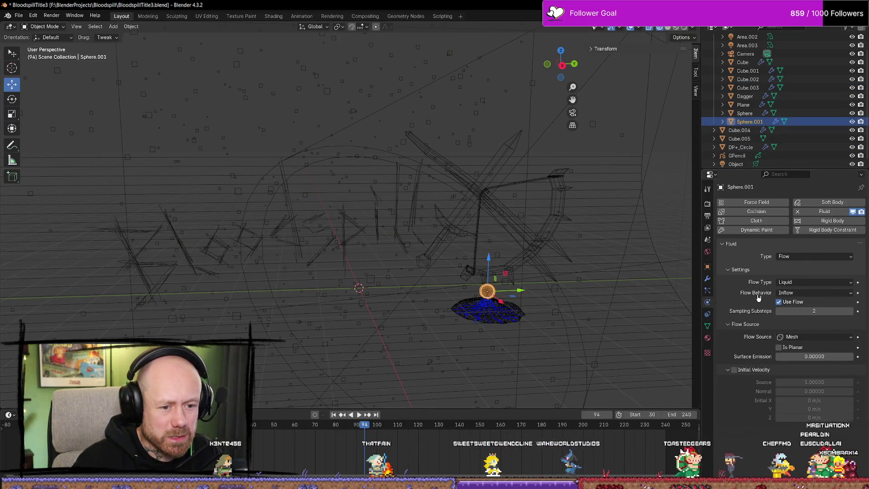
Step: Set Cube.003's fluid cache End to 250 and start Bake All
{"action": "left_click", "coordinate": [494, 319]}
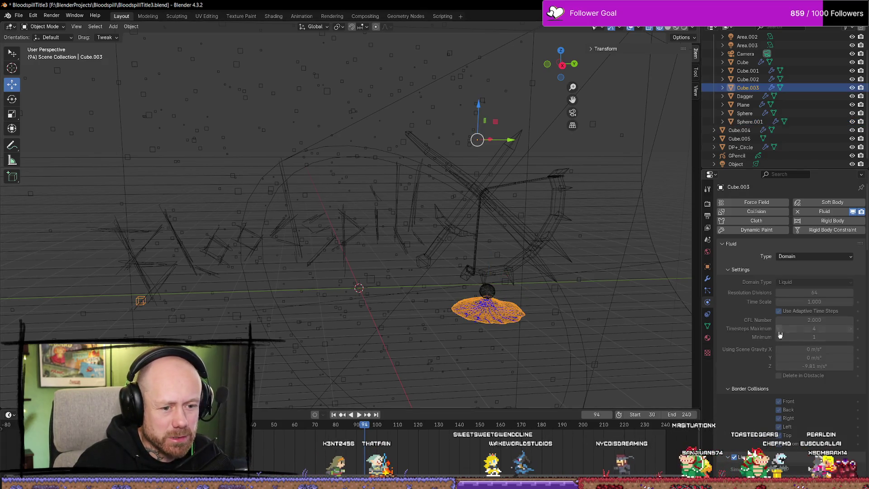
{"action": "scroll", "coordinate": [783, 312], "scroll_direction": "down", "scroll_amount": 4}
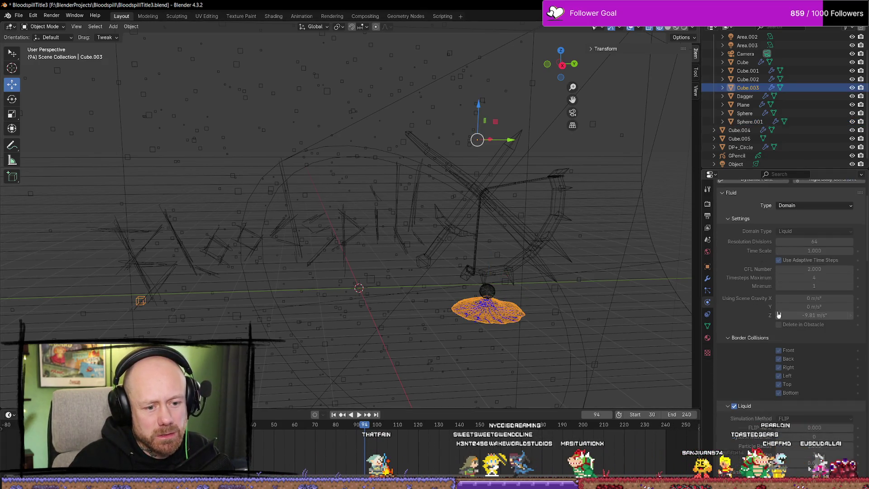
{"action": "scroll", "coordinate": [772, 314], "scroll_direction": "down", "scroll_amount": 12}
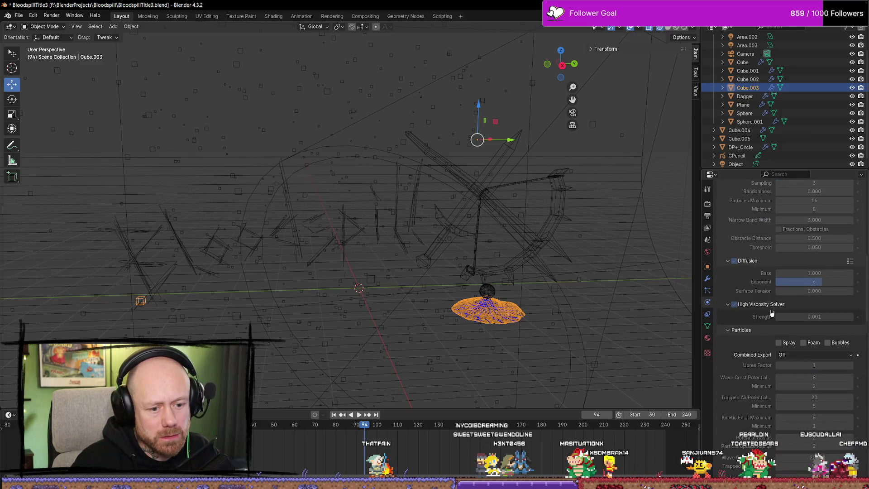
{"action": "scroll", "coordinate": [772, 313], "scroll_direction": "down", "scroll_amount": 2}
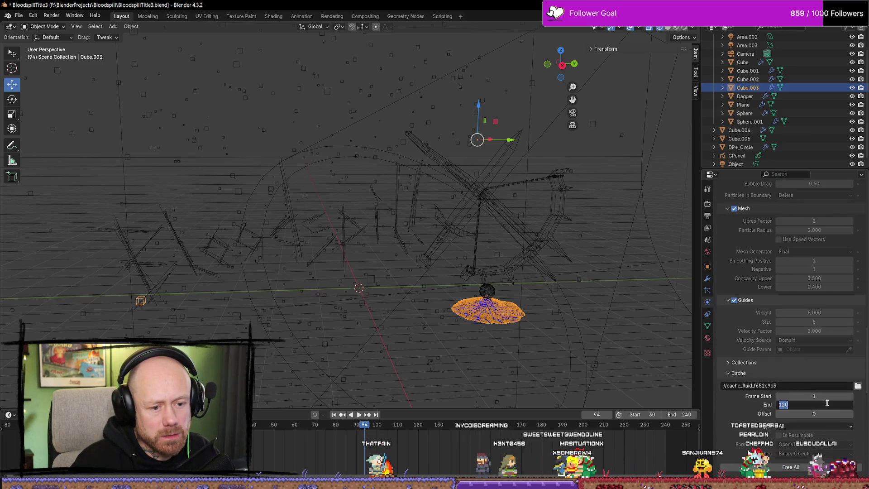
{"action": "type", "text": "250"}
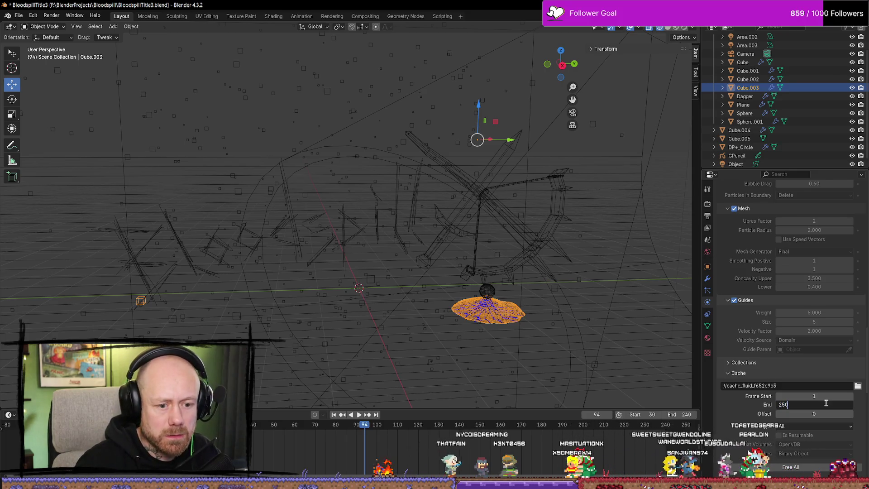
{"action": "left_click", "coordinate": [805, 472]}
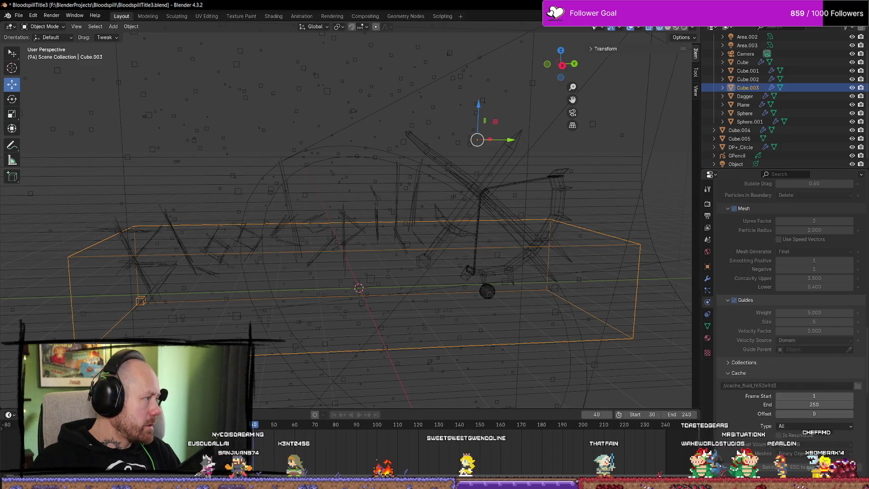
Step: Switch from the running bake to the Bloodspill title image in Affinity Photo
{"action": "key", "text": "alt+Tab"}
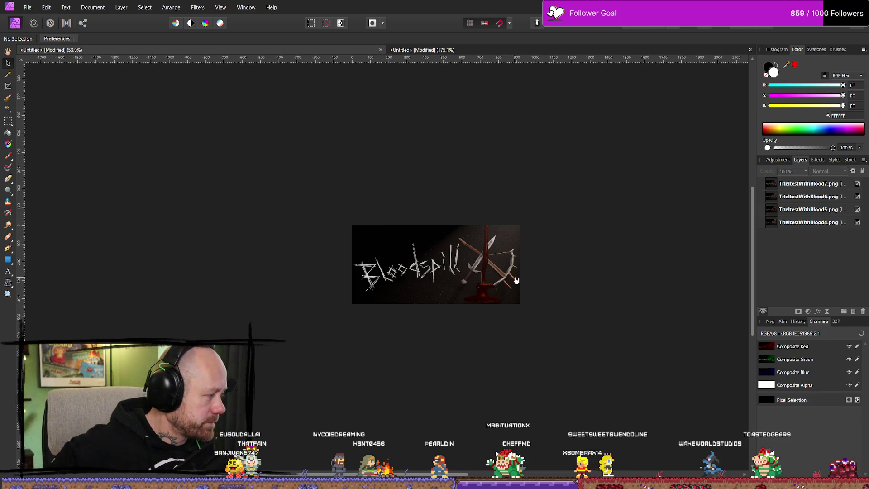
Step: Return to Blender, where the bake has reached frame 202 of 250
{"action": "key", "text": "alt+Tab"}
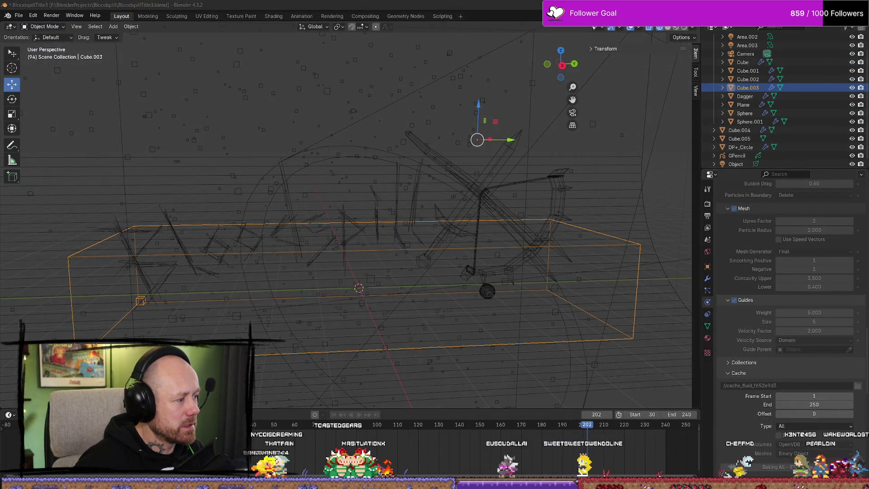
Step: Glance at the Bloodspill title image, then play the baked blood pool animation in Blender
{"action": "key", "text": "alt+Tab"}
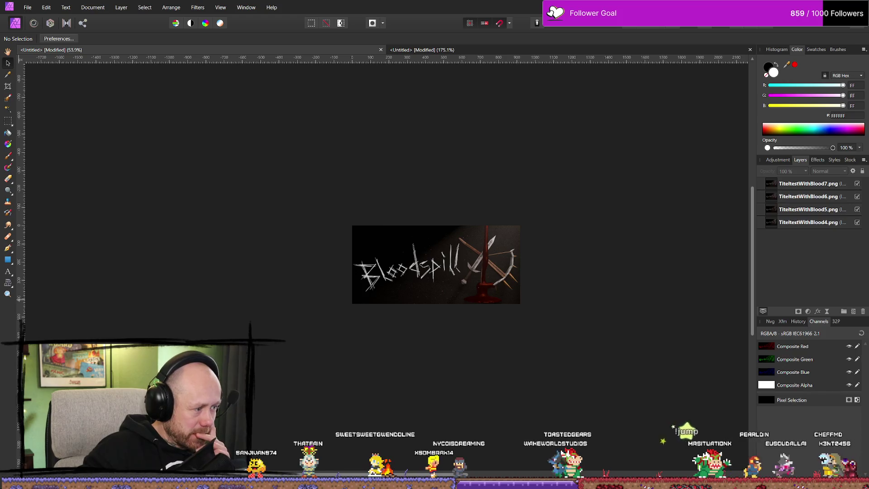
{"action": "key", "text": "alt+Tab"}
{"action": "key", "text": "space"}
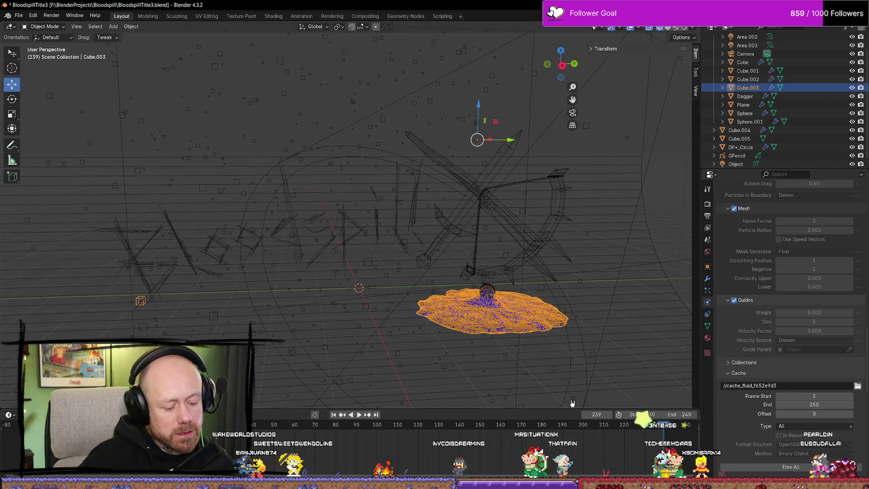
{"action": "key", "text": "F12"}
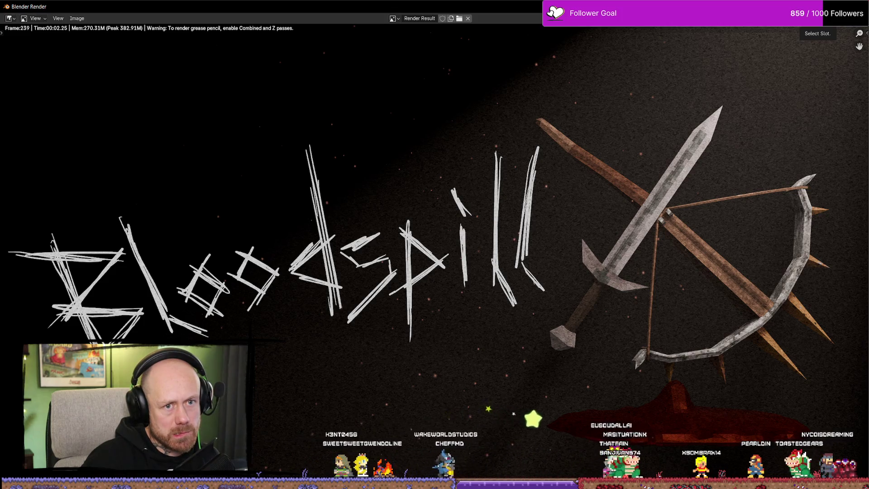
{"action": "key", "text": "Escape"}
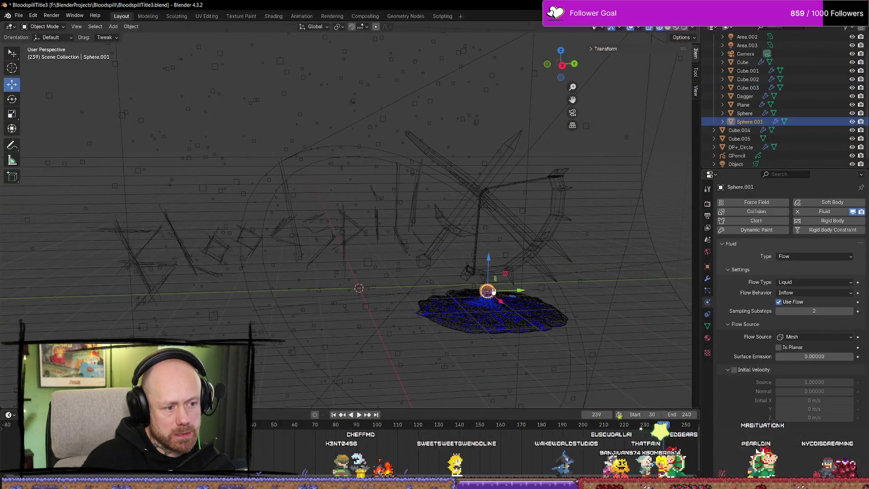
Step: Select the emitter Sphere.001 and move it lower along the Z axis
{"action": "left_click", "coordinate": [487, 292]}
{"action": "mouse_move", "coordinate": [489, 264]}
{"action": "left_mouse_down"}
{"action": "mouse_move", "coordinate": [491, 275]}
{"action": "mouse_move", "coordinate": [492, 164]}
{"action": "left_mouse_up"}
{"action": "left_click_drag", "start_coordinate": [493, 132], "coordinate": [492, 132]}
{"action": "middle_click_drag", "start_coordinate": [498, 185], "coordinate": [587, 205]}
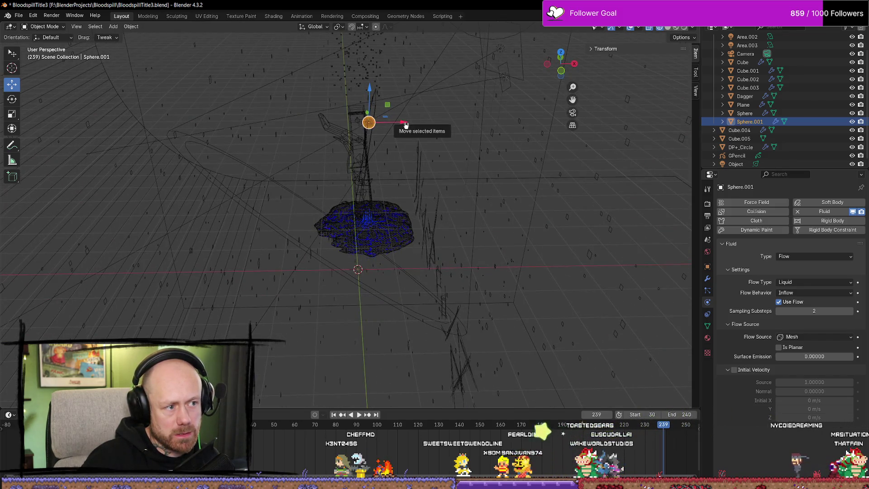
Step: Shift Sphere.001 along the X axis and select the fluid domain Cube.003
{"action": "left_click_drag", "start_coordinate": [406, 125], "coordinate": [359, 125]}
{"action": "middle_click_drag", "start_coordinate": [541, 174], "coordinate": [413, 149]}
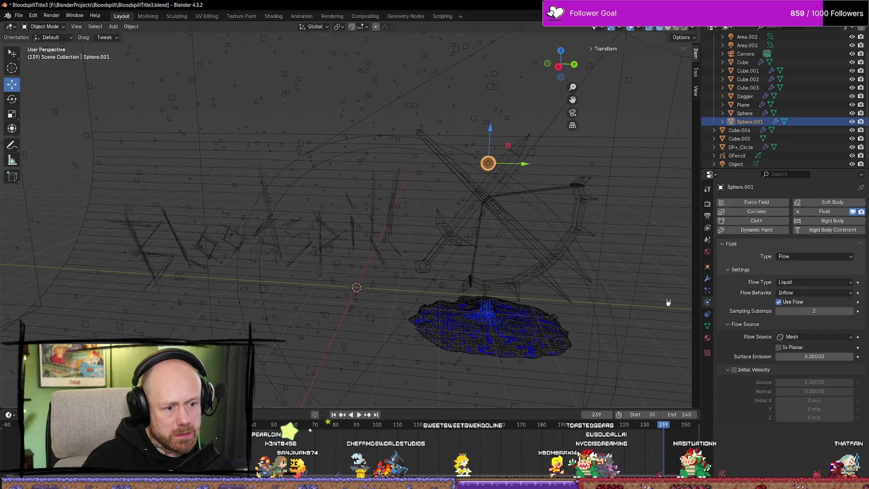
{"action": "left_click", "coordinate": [539, 336]}
{"action": "scroll", "coordinate": [802, 390], "scroll_direction": "down", "scroll_amount": 15}
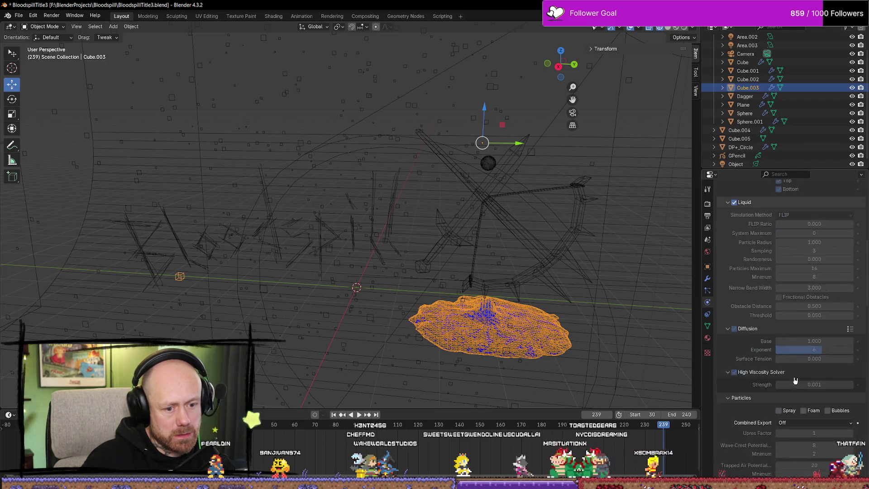
Step: Free the old fluid cache, Bake All again, and play back the new bake
{"action": "left_click", "coordinate": [797, 382]}
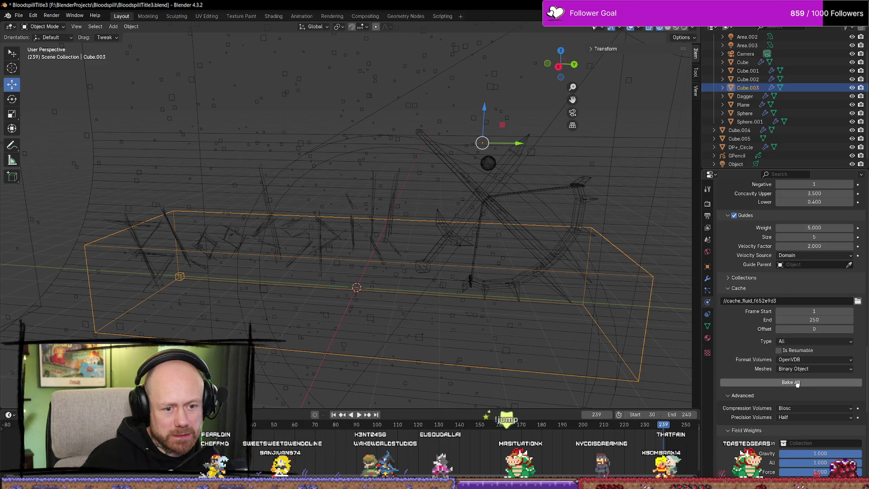
{"action": "left_click", "coordinate": [797, 382]}
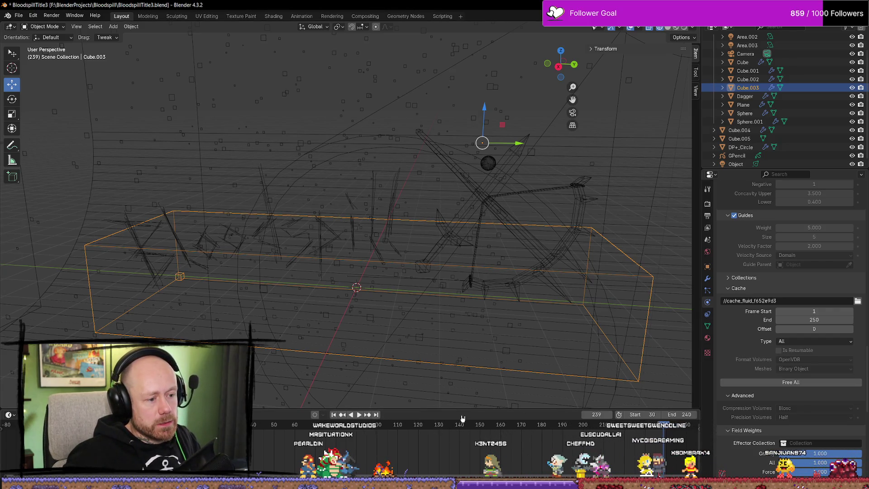
{"action": "key", "text": "shift+ctrl+space"}
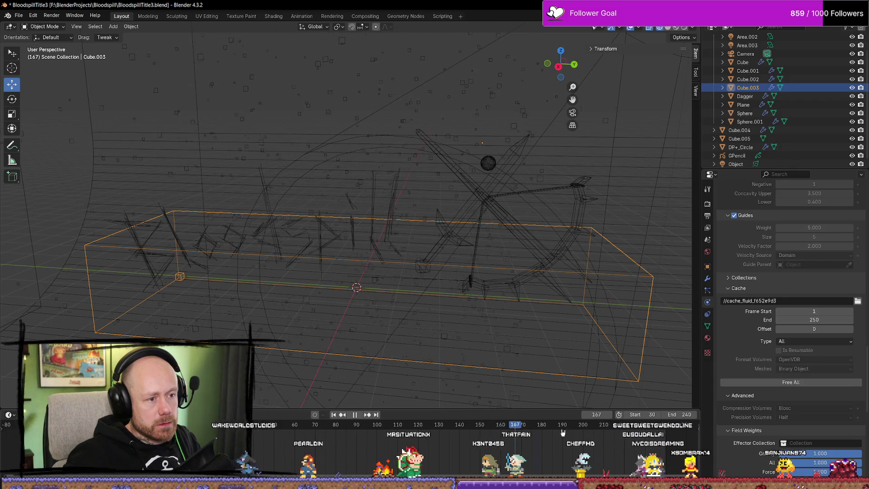
Step: Scrub back to around frame 101 and stop playback to inspect the new blood pool
{"action": "left_click", "coordinate": [358, 425]}
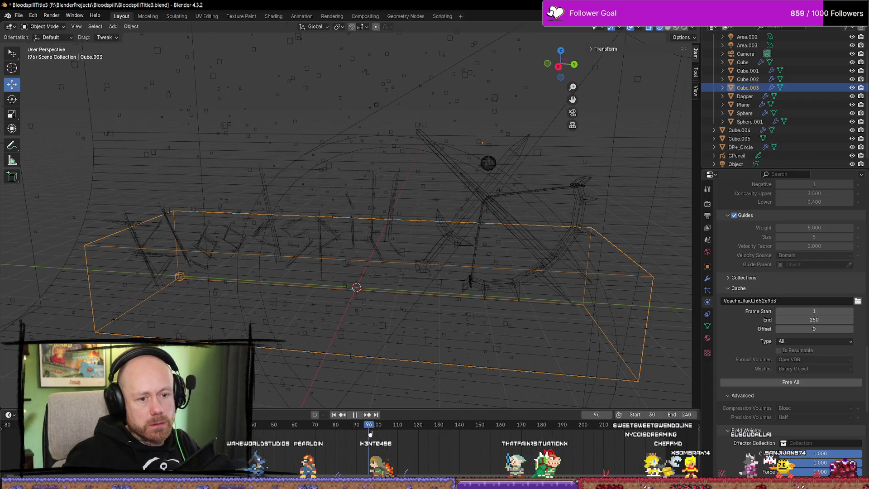
{"action": "key", "text": "space"}
{"action": "mouse_move", "coordinate": [481, 277]}
{"action": "middle_mouse_down"}
{"action": "mouse_move", "coordinate": [538, 304]}
{"action": "mouse_move", "coordinate": [578, 278]}
{"action": "mouse_move", "coordinate": [472, 289]}
{"action": "middle_mouse_up"}
{"action": "scroll", "coordinate": [420, 237], "scroll_direction": "down", "scroll_amount": 14, "text": "alt"}
Step: In Edit Mode on Cube.003, select the domain's top face and raise it well up on Z
{"action": "left_click", "coordinate": [301, 141]}
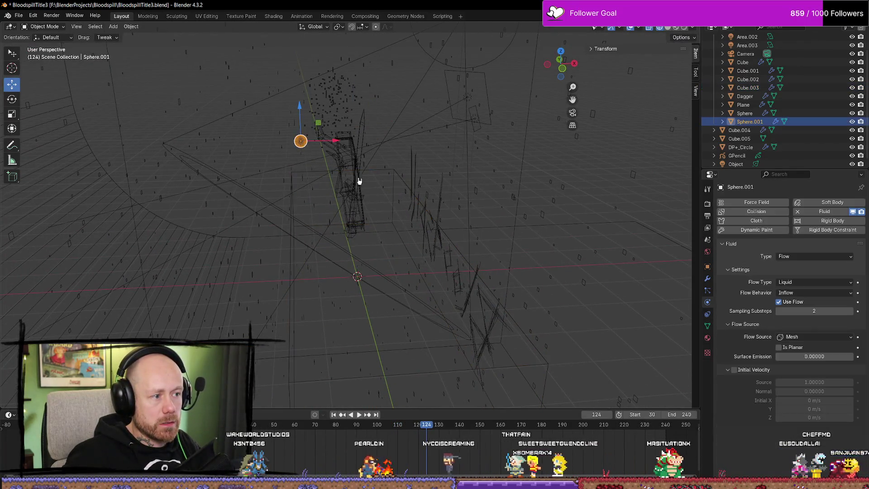
{"action": "middle_click_drag", "start_coordinate": [360, 181], "coordinate": [495, 281]}
{"action": "left_click", "coordinate": [496, 281]}
{"action": "middle_click_drag", "start_coordinate": [558, 237], "coordinate": [563, 252]}
{"action": "key", "text": "Tab"}
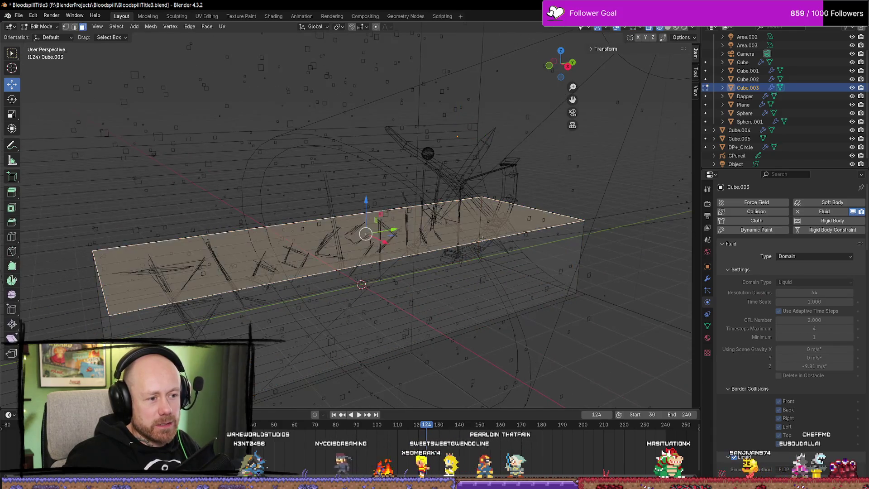
{"action": "key", "text": "alt+a"}
{"action": "left_click", "coordinate": [373, 237]}
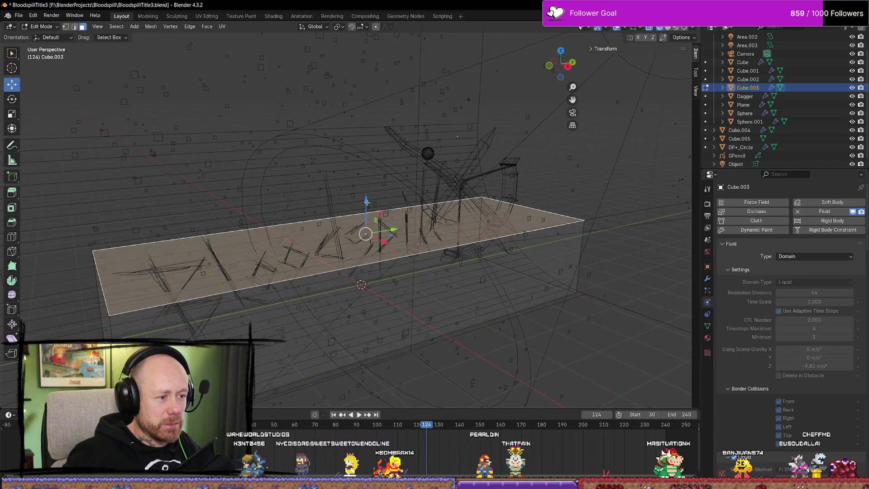
{"action": "mouse_move", "coordinate": [368, 251]}
{"action": "left_mouse_down"}
{"action": "mouse_move", "coordinate": [367, 82]}
{"action": "mouse_move", "coordinate": [368, 100]}
{"action": "left_mouse_up"}
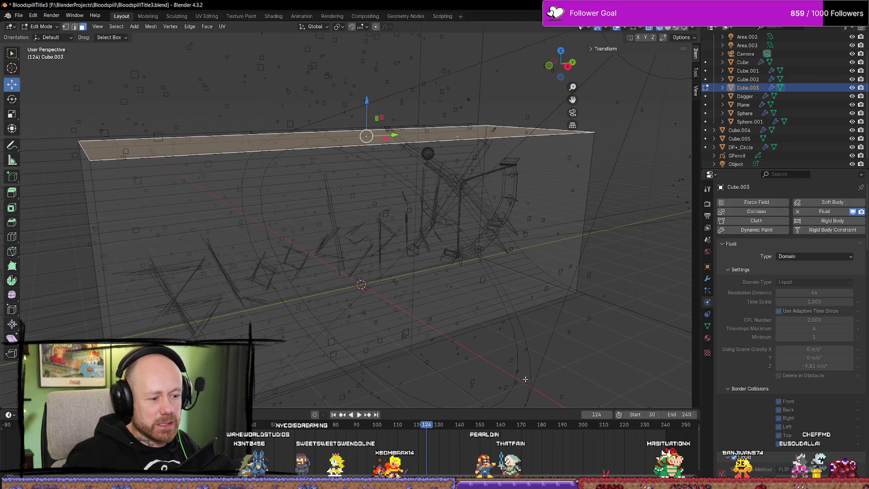
Step: Return to Object Mode and reselect Cube.003 to show its cache settings
{"action": "key", "text": "Tab"}
{"action": "key", "text": "alt+a"}
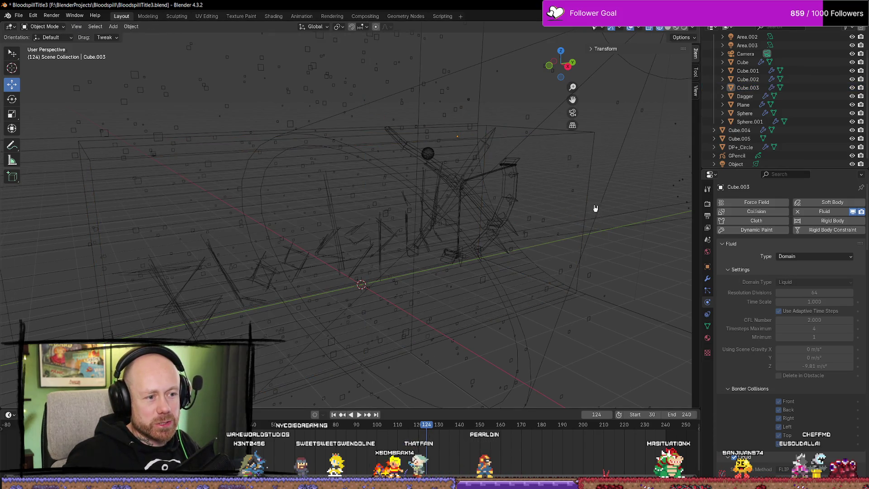
{"action": "left_click", "coordinate": [588, 205]}
{"action": "scroll", "coordinate": [788, 344], "scroll_direction": "down", "scroll_amount": 15}
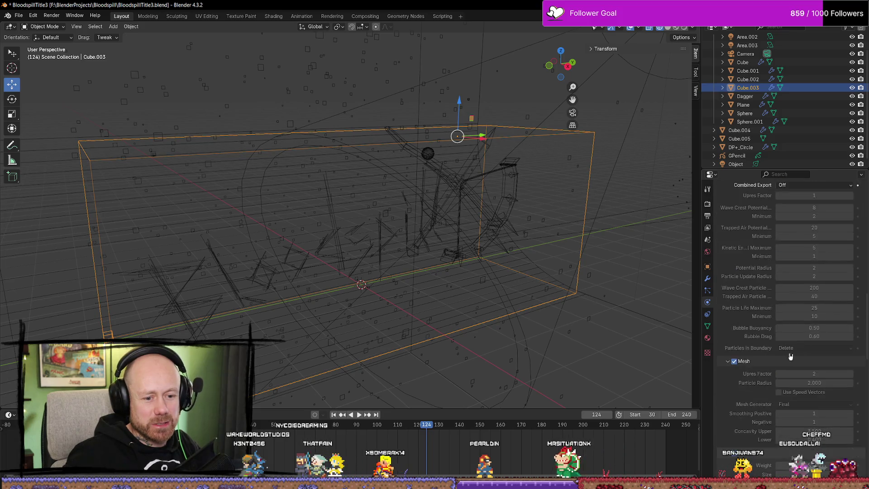
{"action": "scroll", "coordinate": [790, 356], "scroll_direction": "down", "scroll_amount": 12}
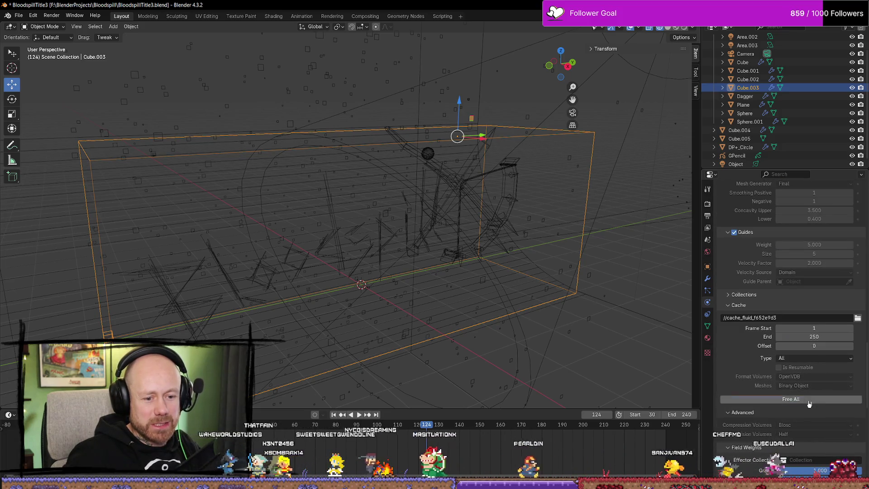
Step: Free All of the old fluid cache and Bake All inside the taller domain
{"action": "left_click", "coordinate": [809, 401]}
{"action": "left_click", "coordinate": [796, 399]}
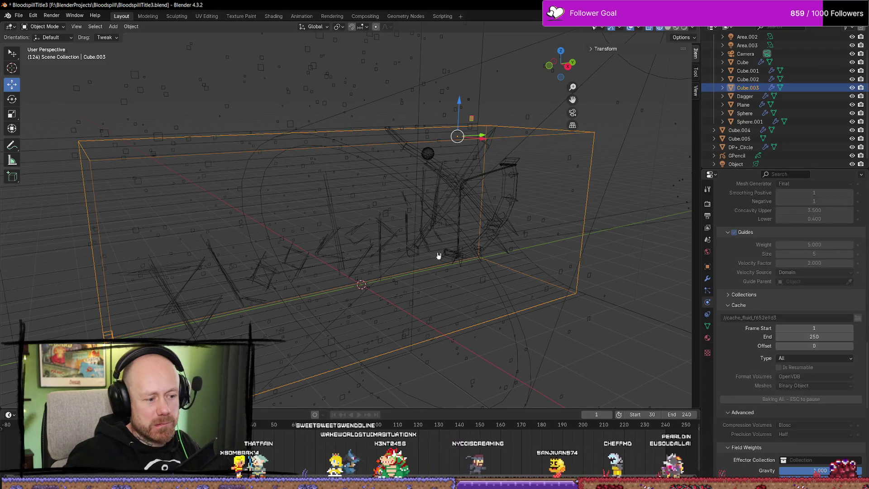